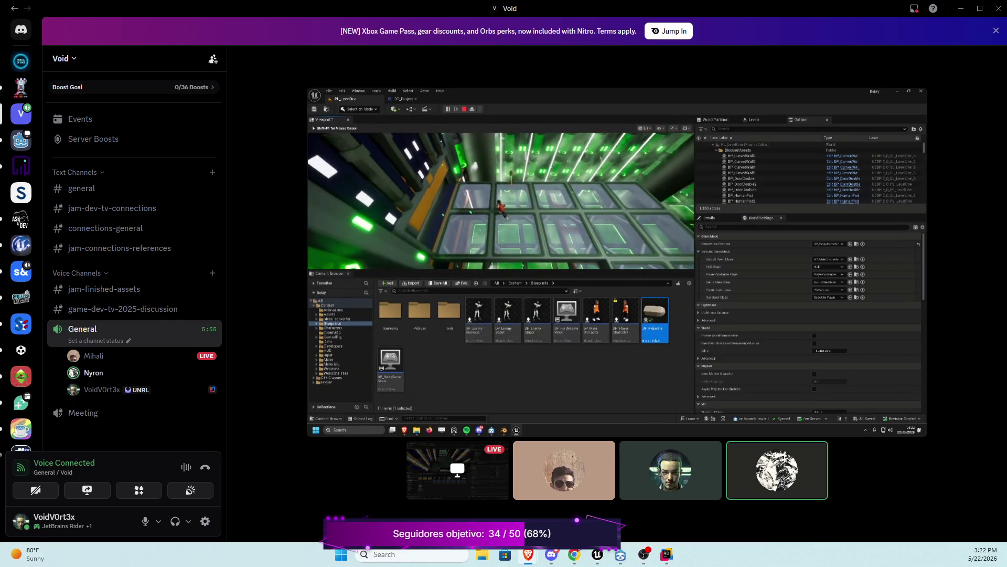
# Step: Take the local Unreal Editor window out of full screen, then hide it to return to the stream
pyautogui.moveTo(611, 454)
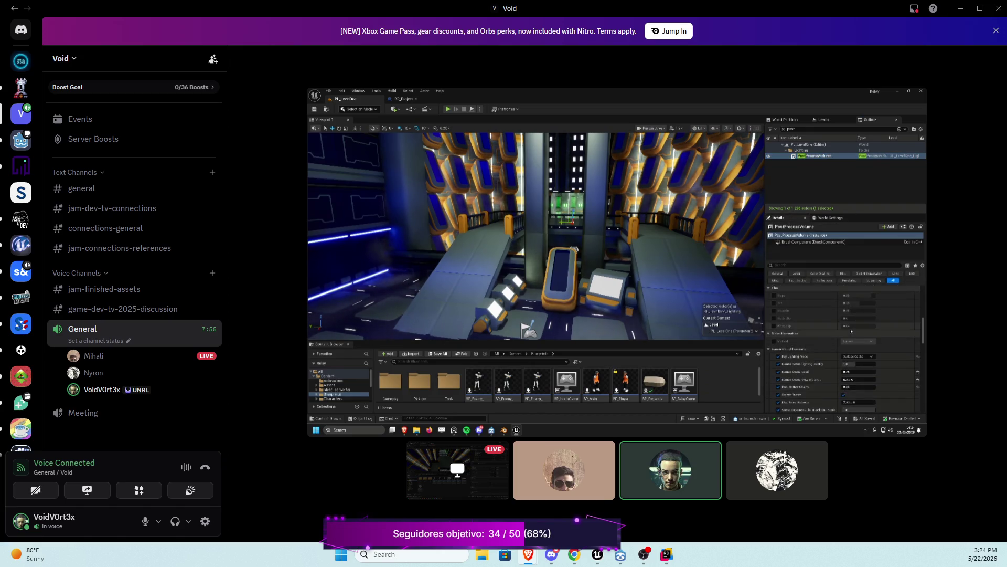
pyautogui.moveTo(671, 469)
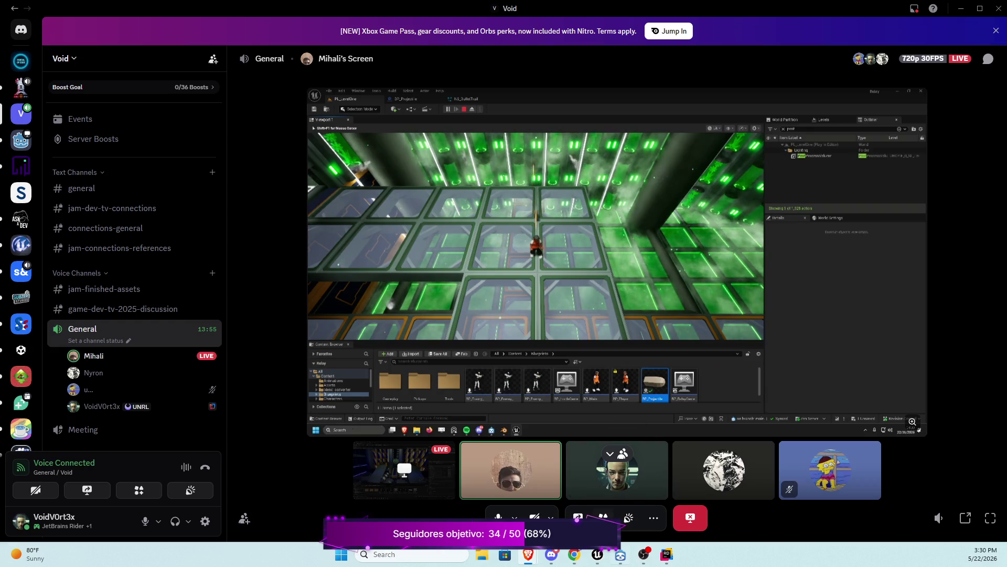
pyautogui.click(598, 554)
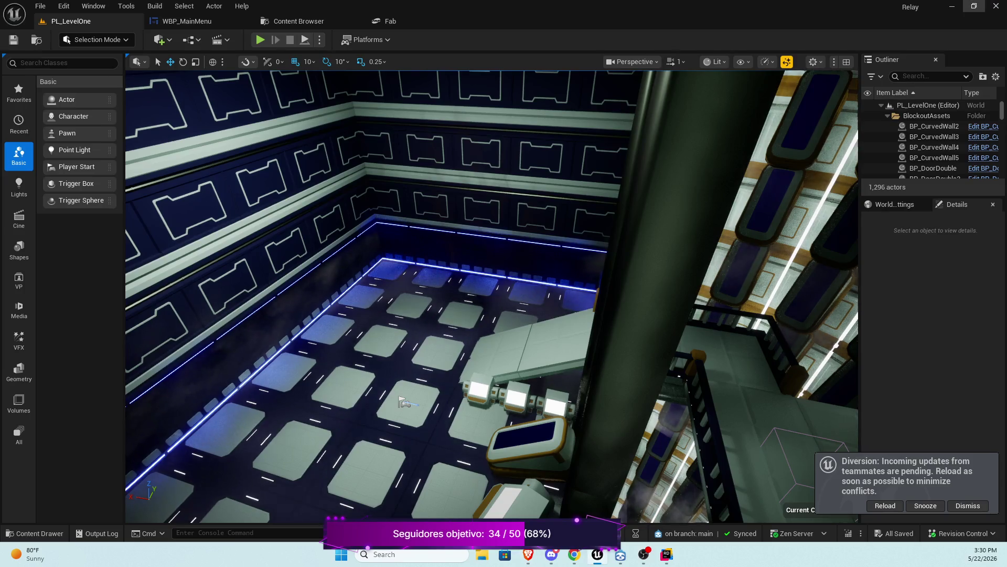
pyautogui.moveTo(735, 7)
pyautogui.mouseDown()
pyautogui.moveTo(718, 102)
pyautogui.moveTo(293, 240)
pyautogui.mouseUp()
pyautogui.click(391, 235)
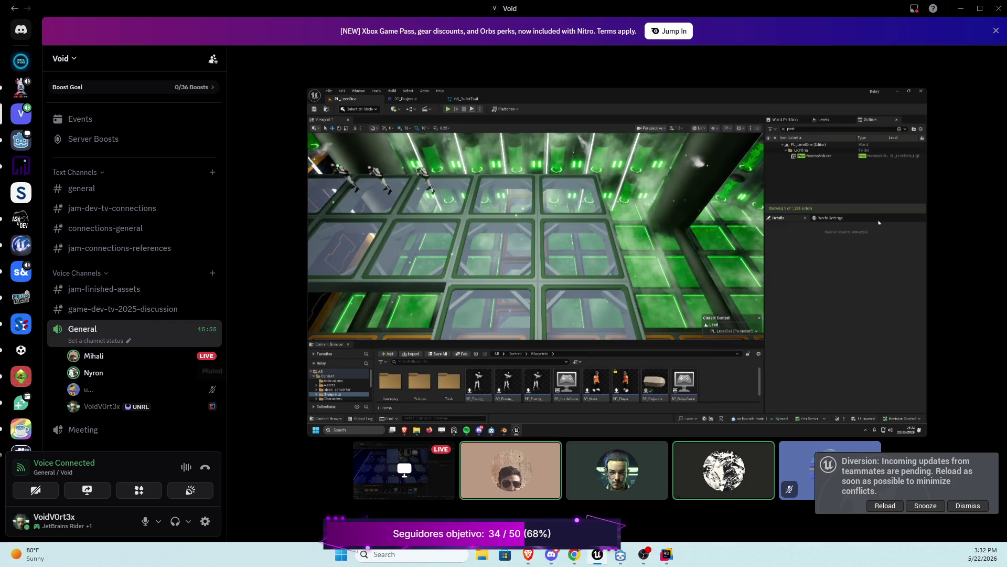
# Step: Make the shared Unreal stream fullscreen and open the General chat panel at its right
pyautogui.moveTo(617, 472)
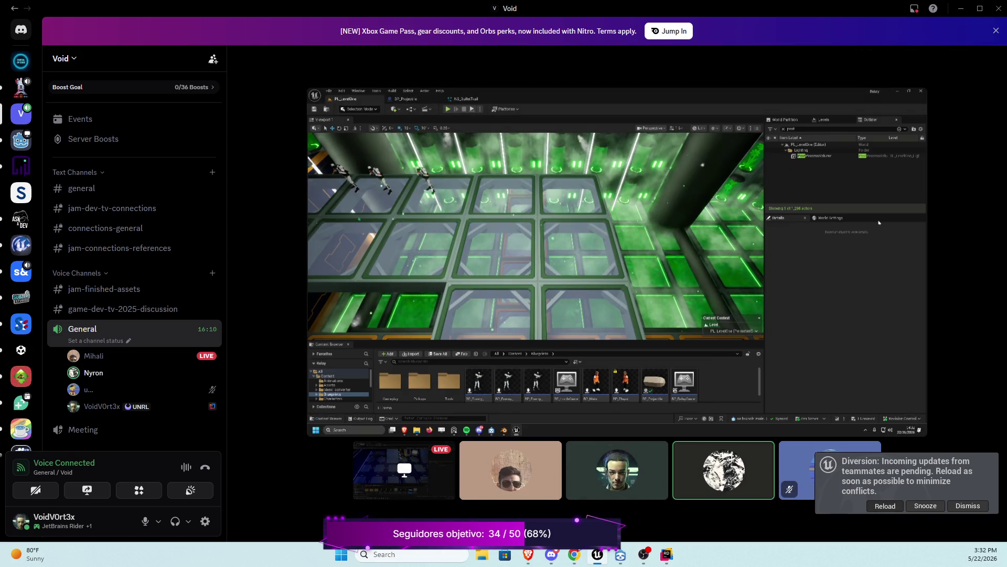
pyautogui.moveTo(913, 421)
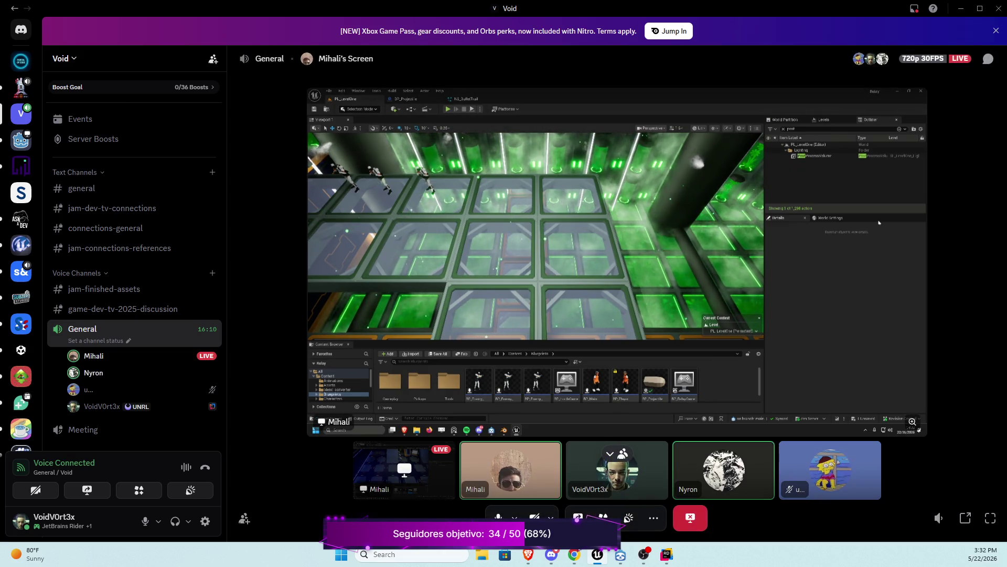
pyautogui.click(991, 518)
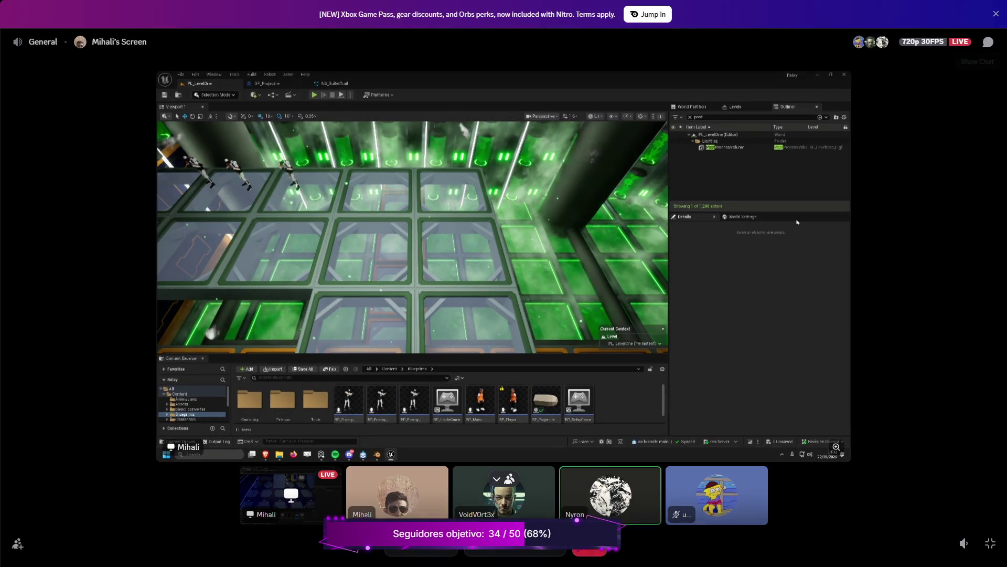
pyautogui.click(989, 42)
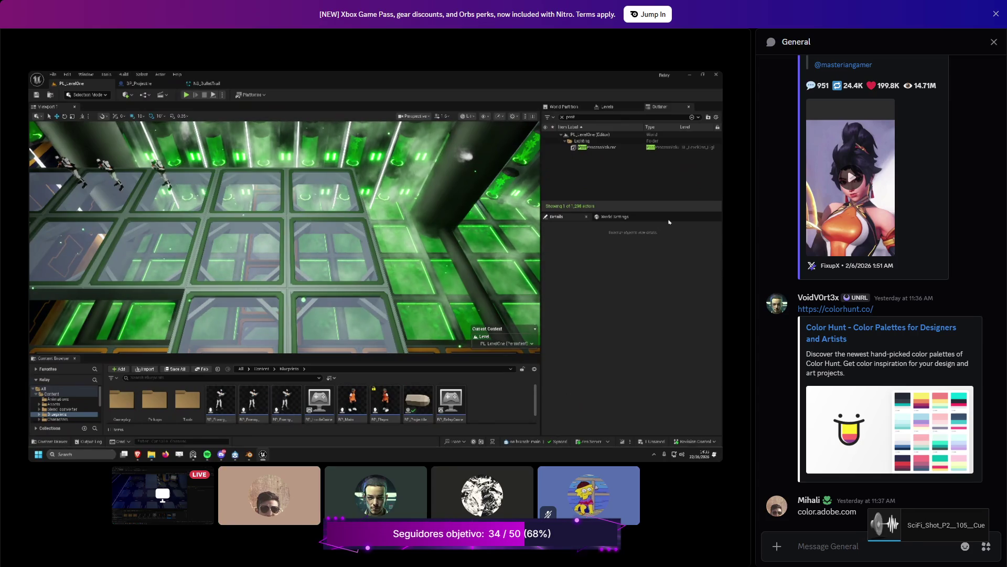
pyautogui.moveTo(375, 496)
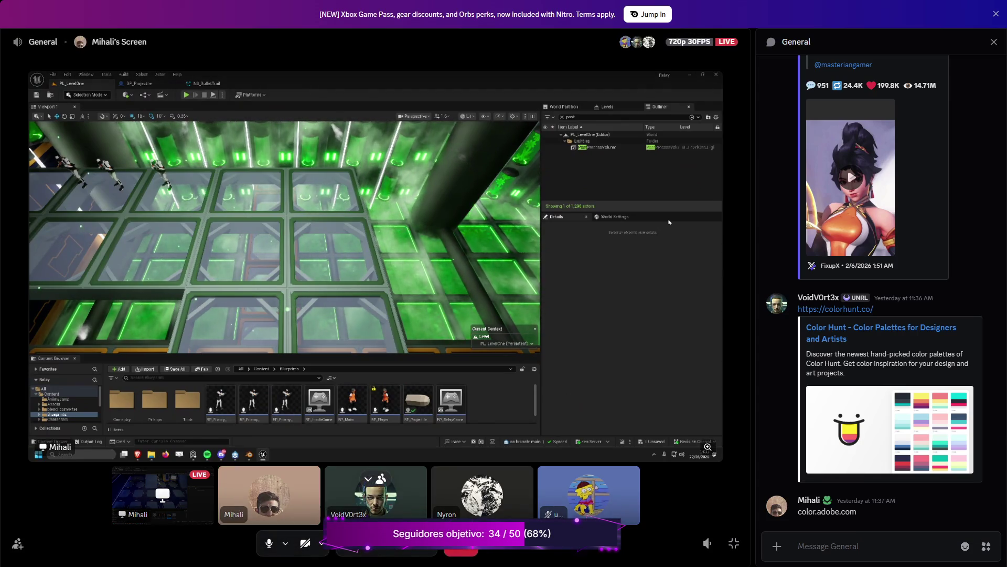
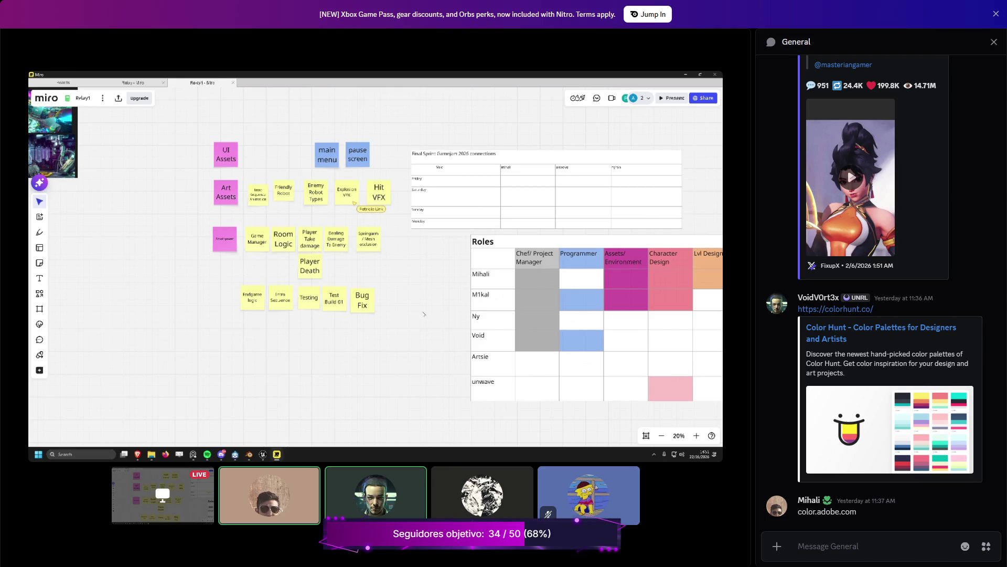
# Step: Zoom the Miro board from 20% to 29% on the task sticky notes and Roles table, then bring up the canvas menu
pyautogui.scroll(4, 187, 308)
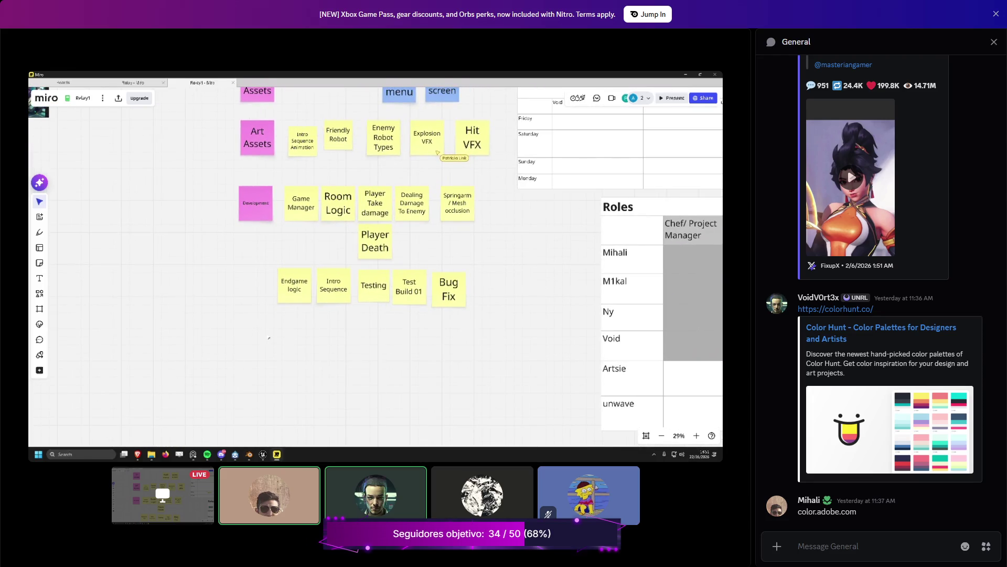
pyautogui.rightClick(331, 253)
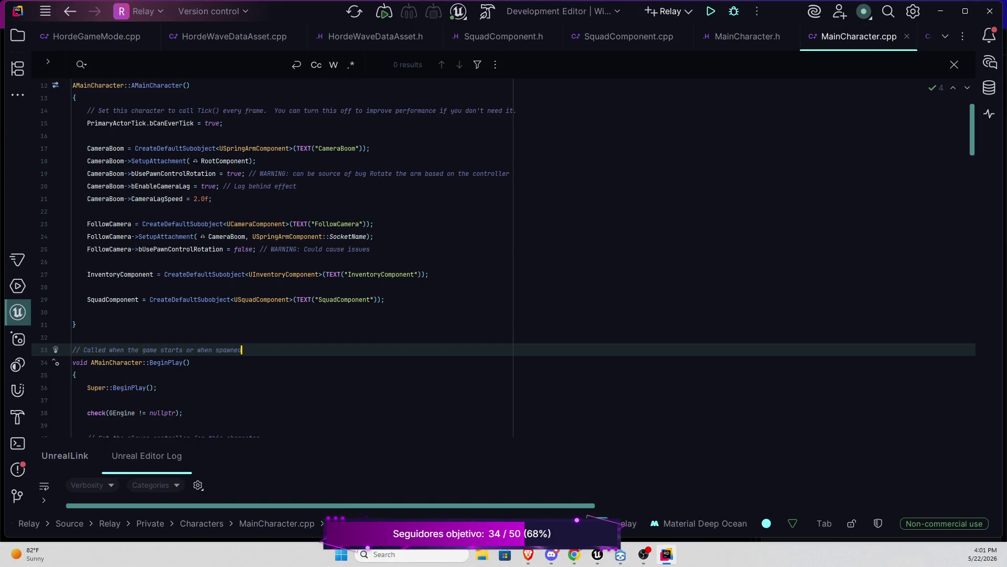
# Step: Open EnemyBase.cpp from the project tree and scroll down through it
pyautogui.hotkey('alt', '1')
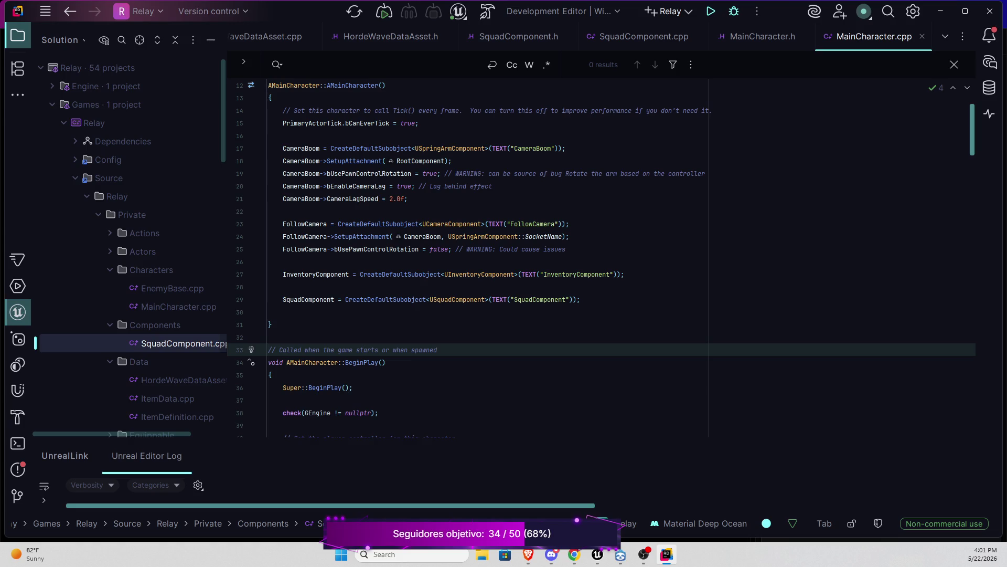
pyautogui.doubleClick(172, 288)
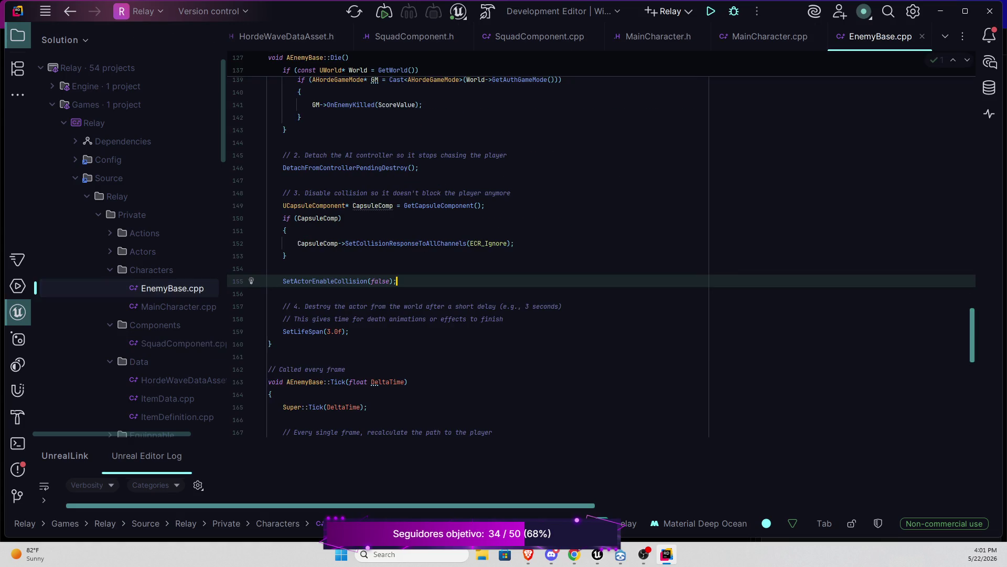
pyautogui.scroll(5, 602, 249)
pyautogui.scroll(-4, 577, 246)
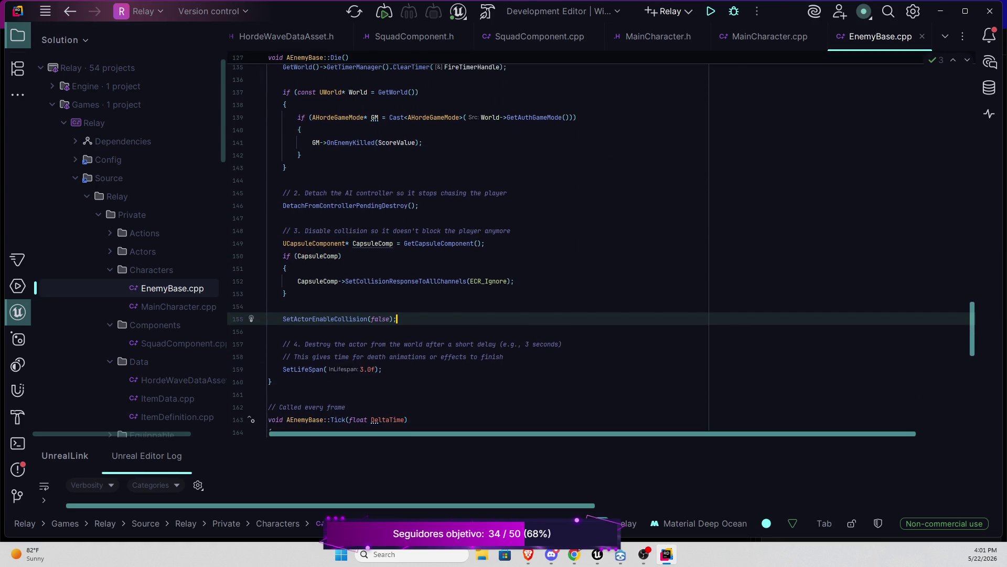
pyautogui.scroll(-10, 309, 281)
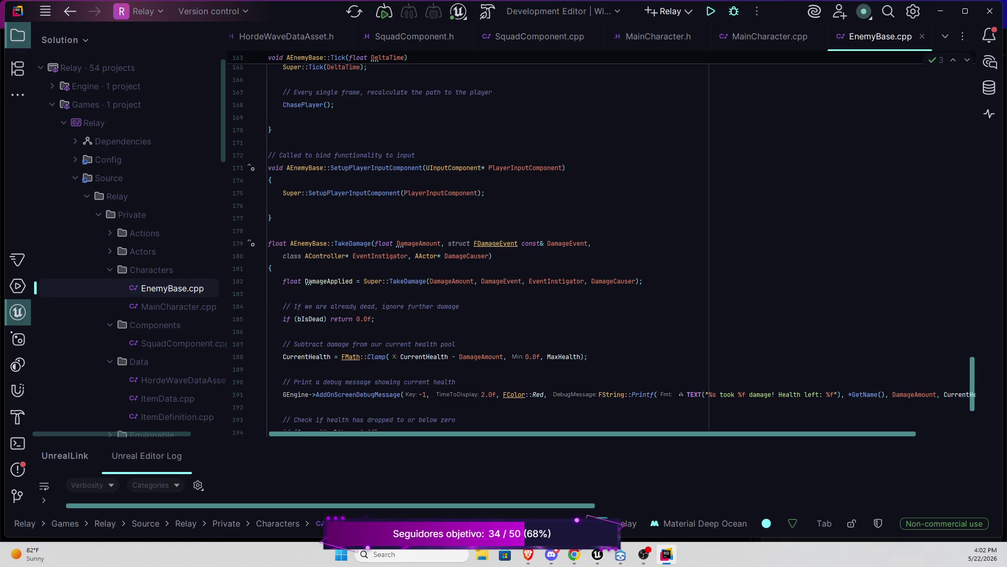
pyautogui.scroll(-5, 308, 282)
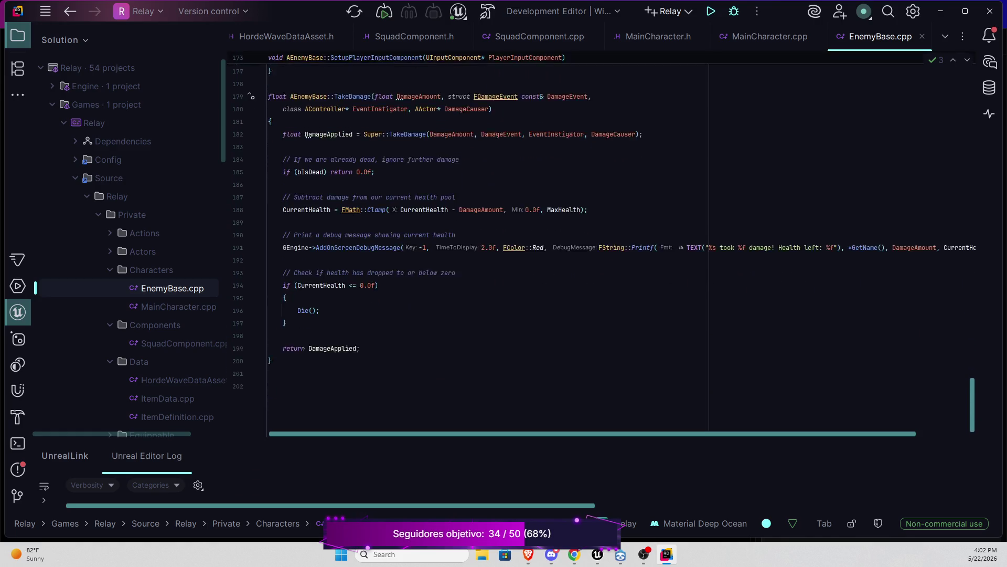
# Step: Scroll back up through AEnemyBase::Shoot's line-trace code, then un-maximize the Rider window
pyautogui.scroll(6, 308, 282)
pyautogui.scroll(7, 601, 244)
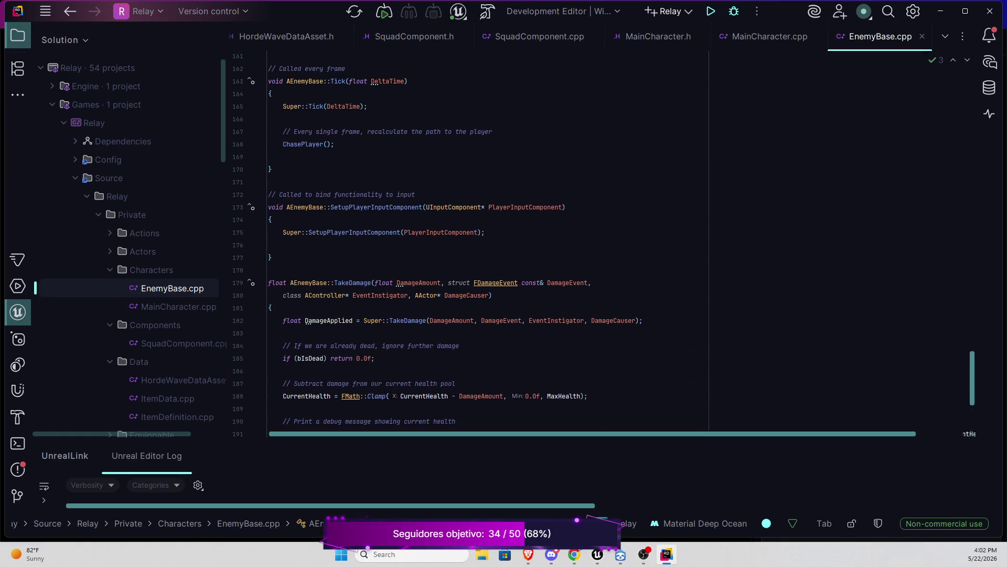
pyautogui.scroll(5, 601, 244)
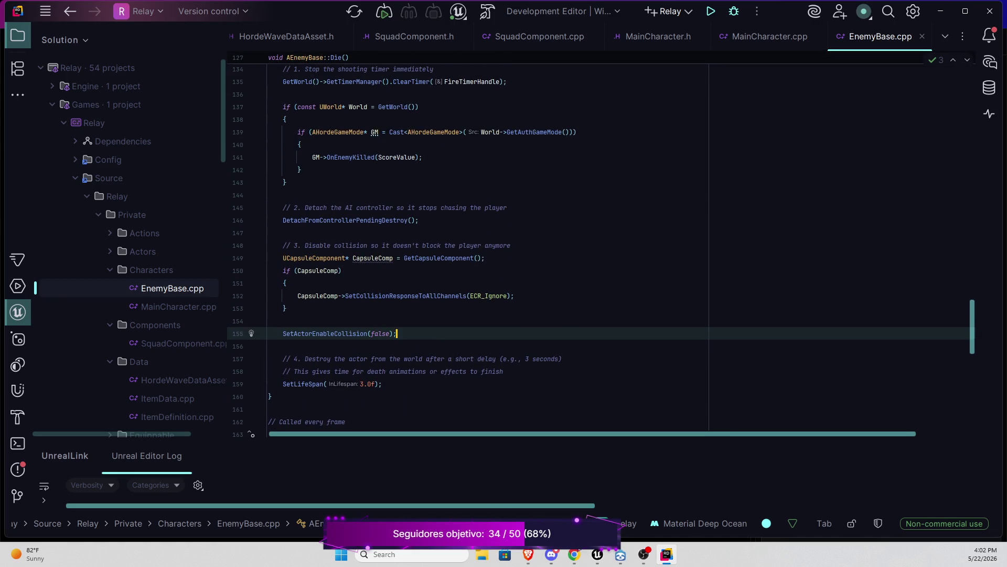
pyautogui.scroll(6, 601, 244)
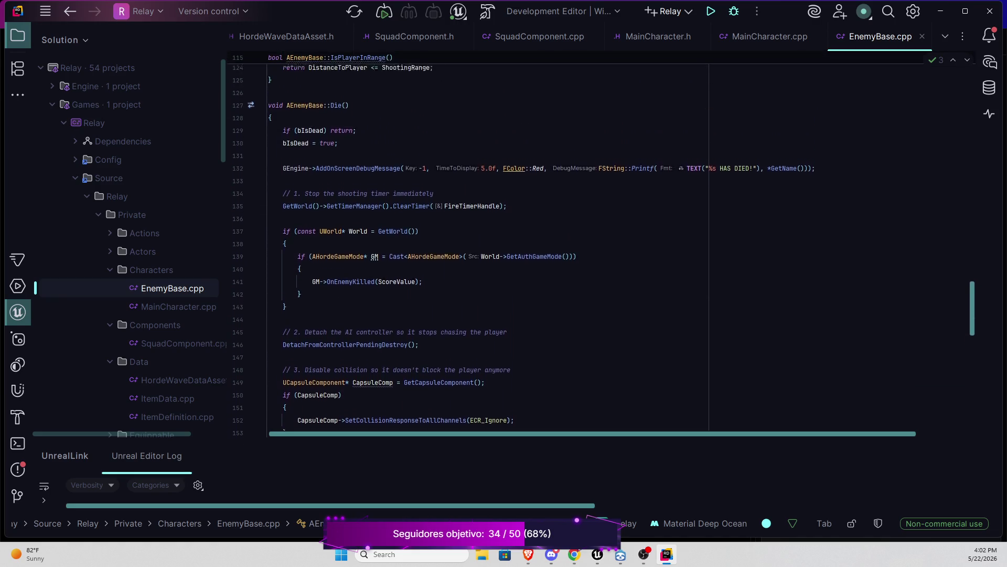
pyautogui.scroll(9, 601, 244)
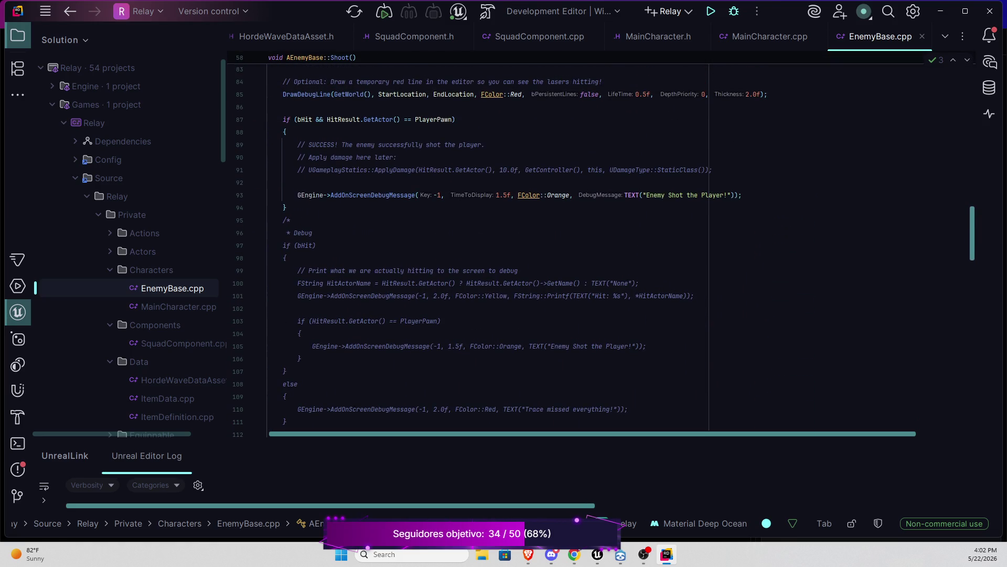
pyautogui.scroll(2, 601, 244)
pyautogui.scroll(3, 602, 243)
pyautogui.scroll(2, 601, 244)
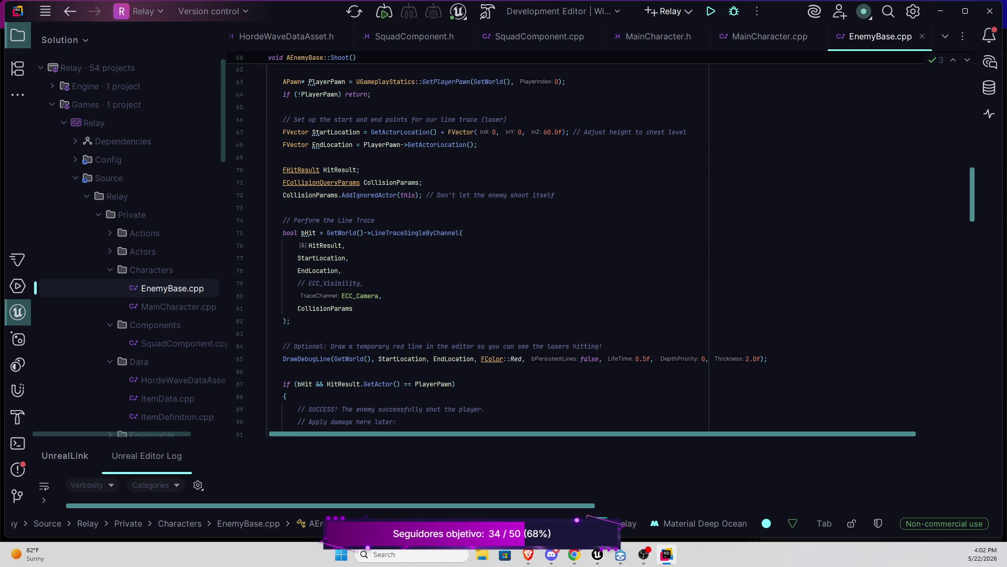
pyautogui.scroll(1, 498, 252)
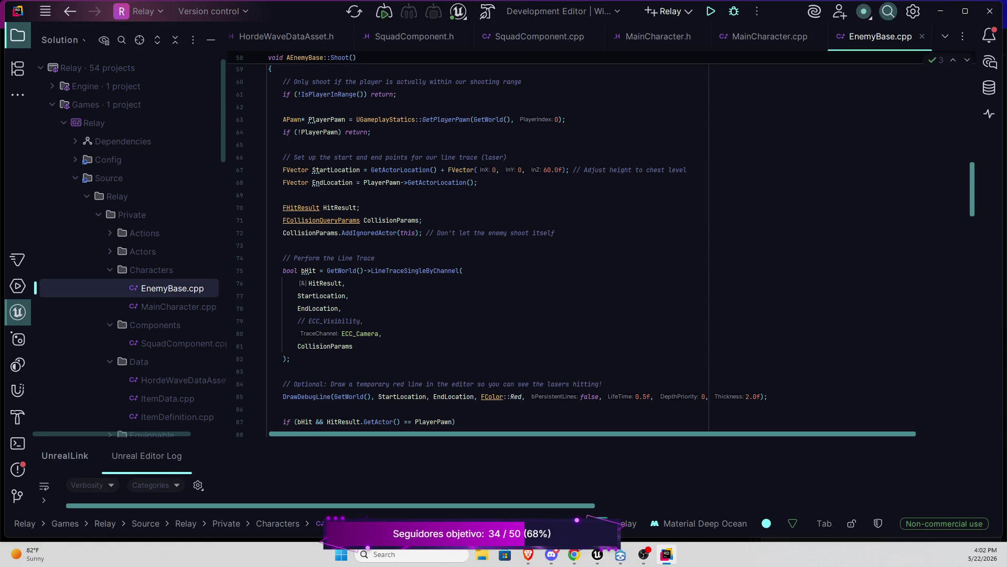
pyautogui.click(965, 11)
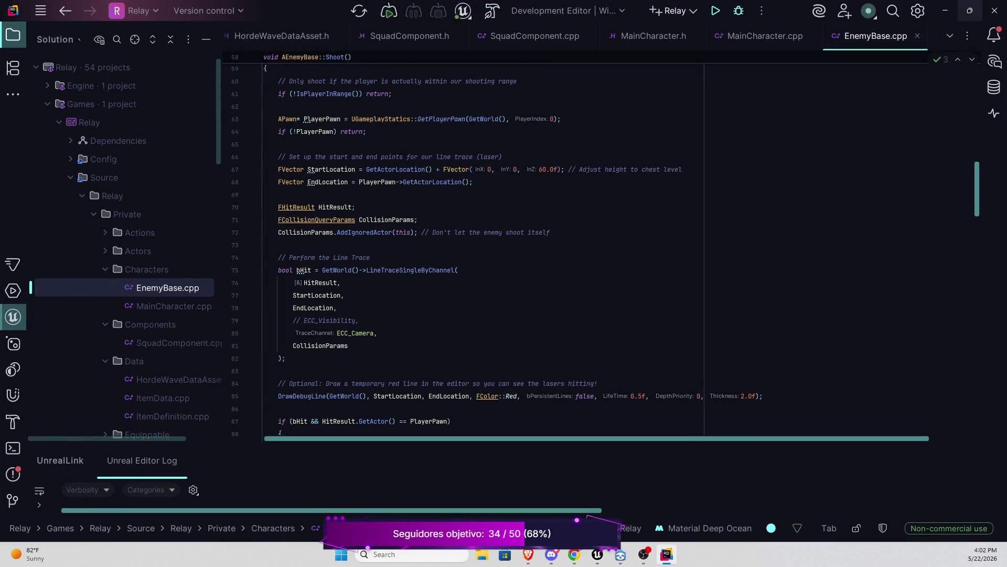
pyautogui.moveTo(292, 7)
pyautogui.mouseDown()
pyautogui.moveTo(307, 8)
pyautogui.moveTo(0, 220)
pyautogui.mouseUp()
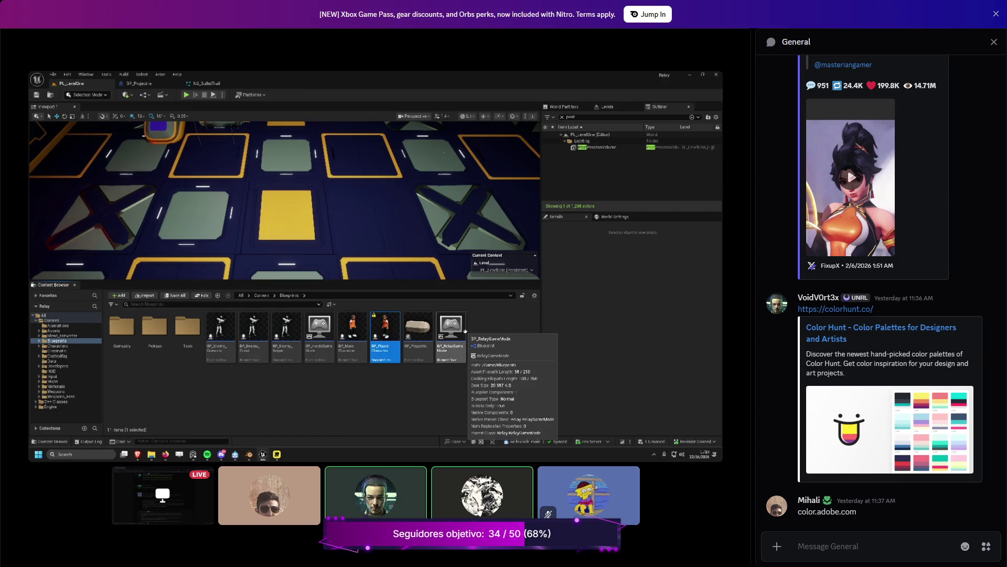
# Step: Disconnect from the General voice call and switch to the Unreal Editor window
pyautogui.moveTo(376, 494)
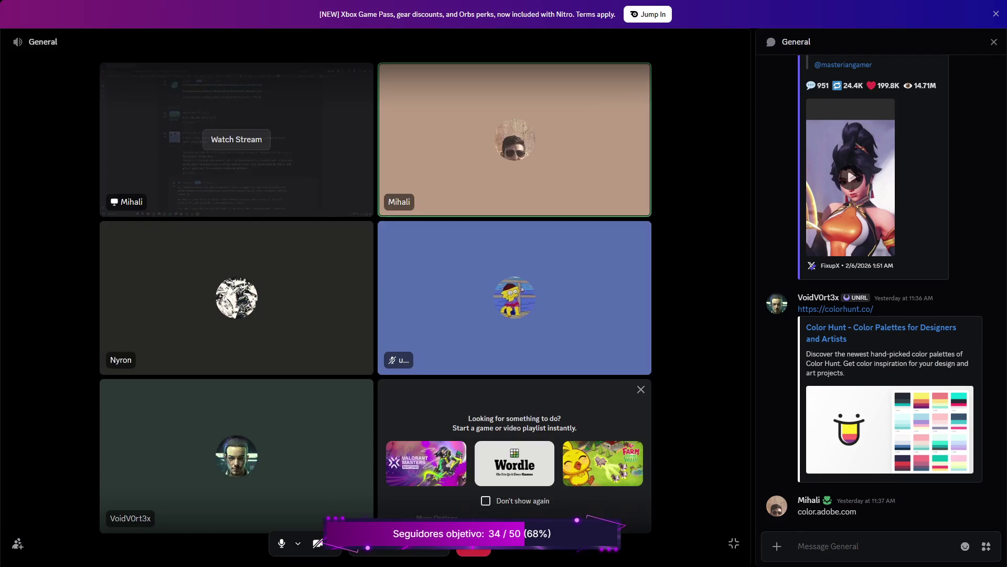
pyautogui.click(474, 549)
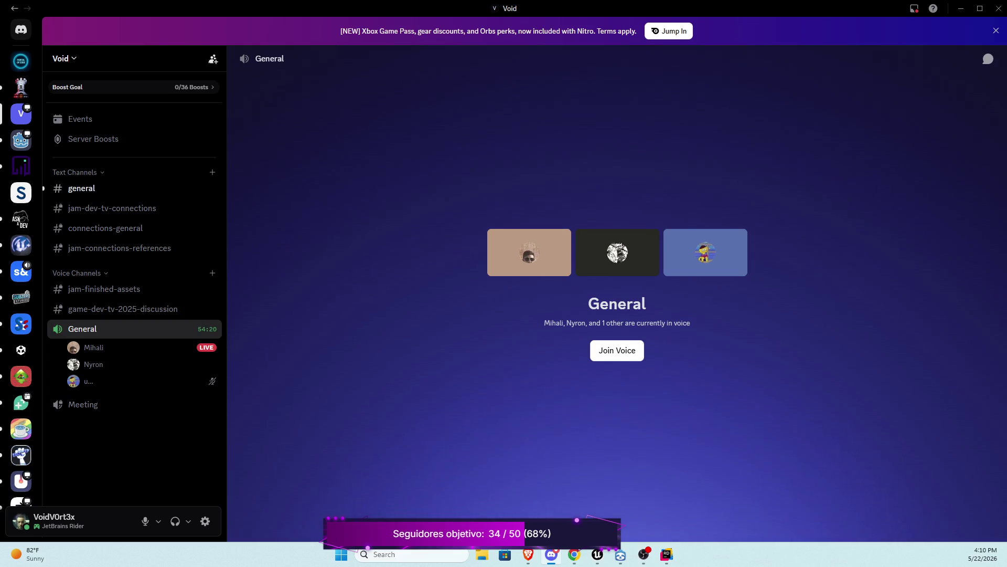
pyautogui.hotkey('alt', 'Tab')
pyautogui.hotkey('alt', 'Tab')
pyautogui.hotkey('alt', 'Tab')
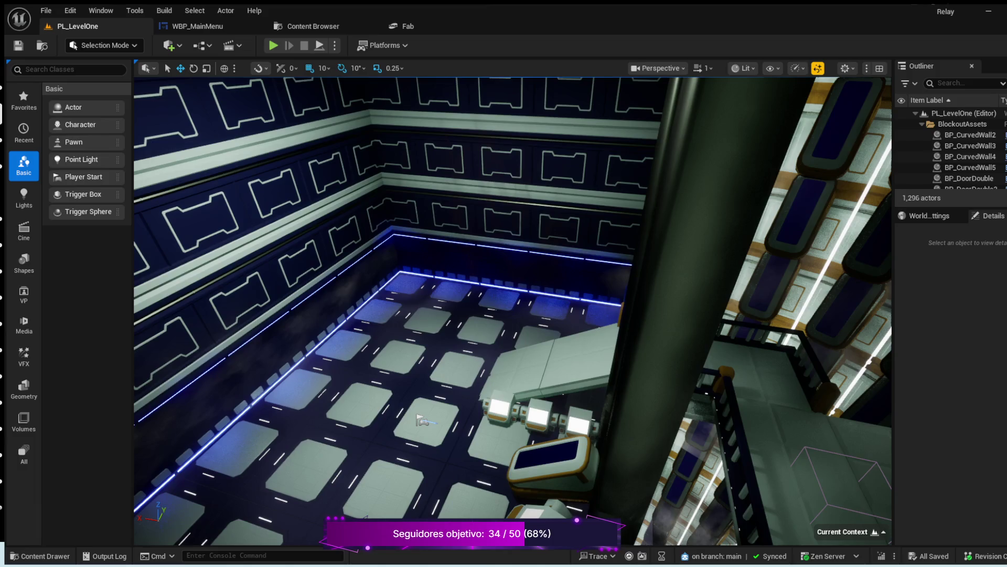